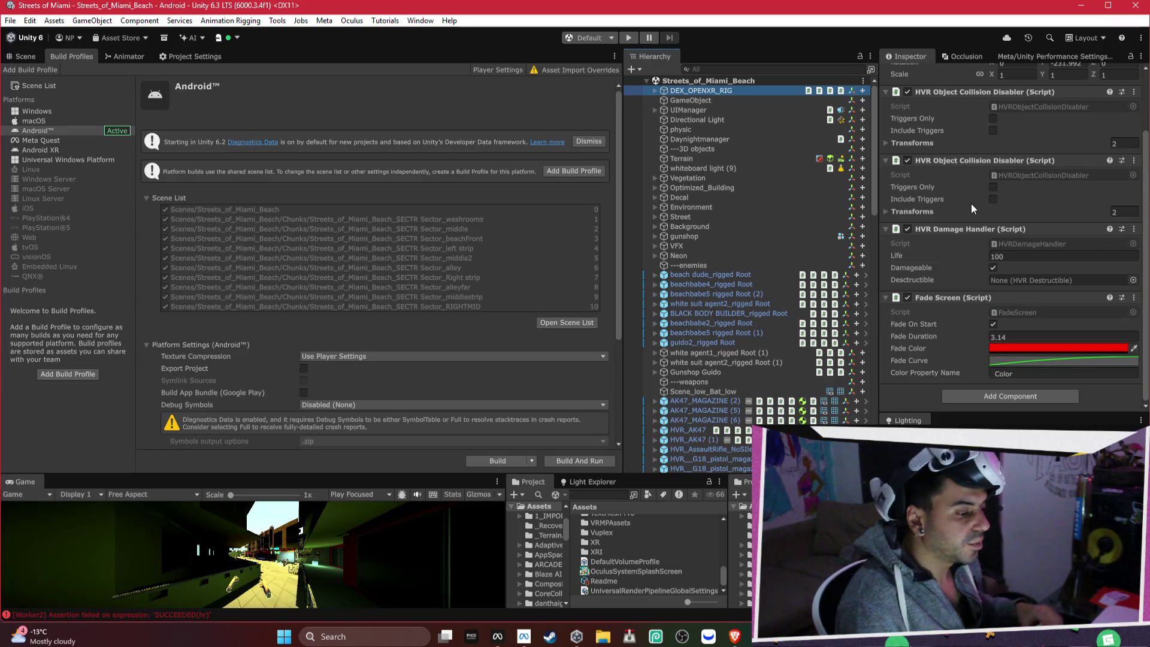
Step: Browse Meta Horizon Link's Settings, Developer, Account and Library pages, then return to Home
click(519, 641)
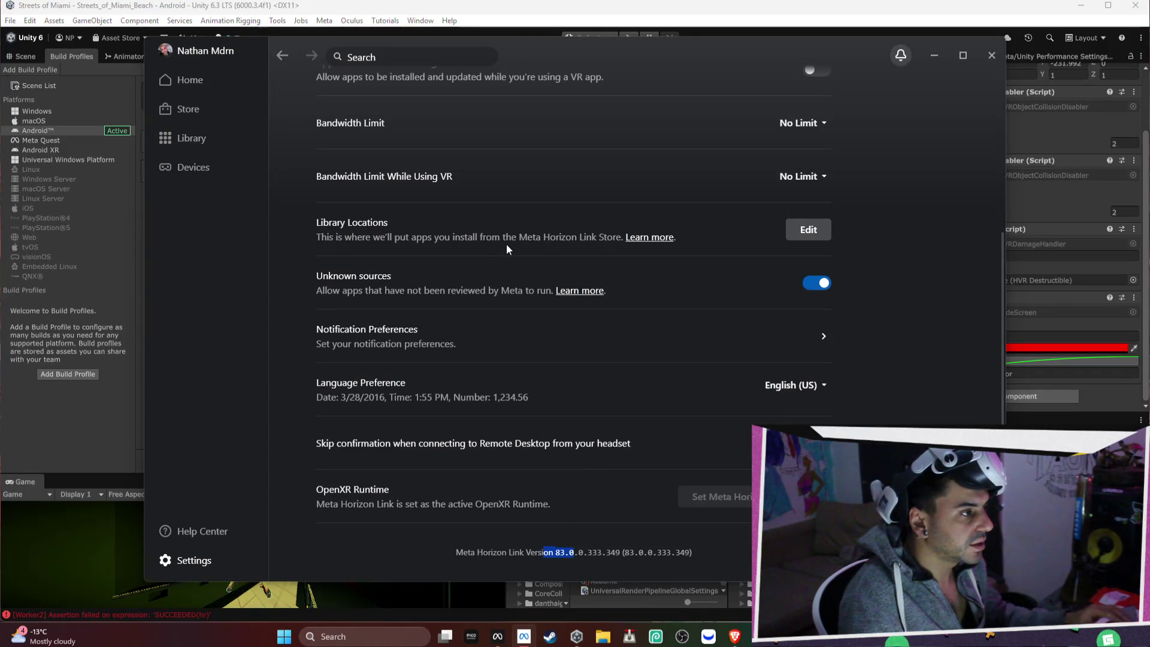
scroll(552, 161, up, 3)
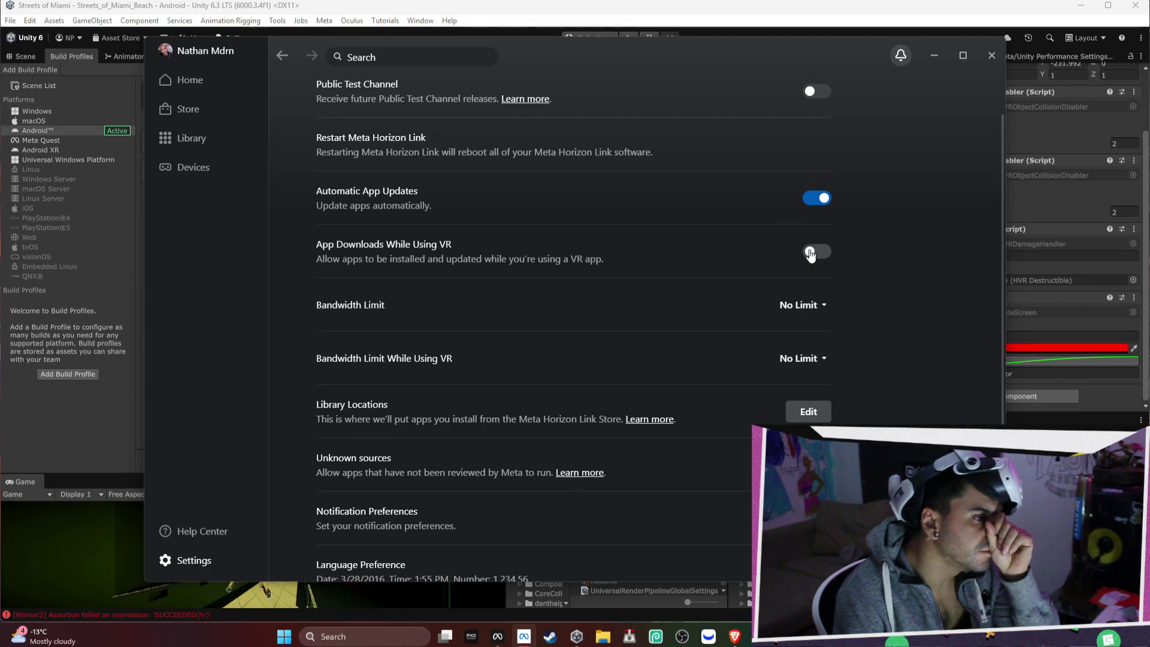
scroll(820, 258, up, 2)
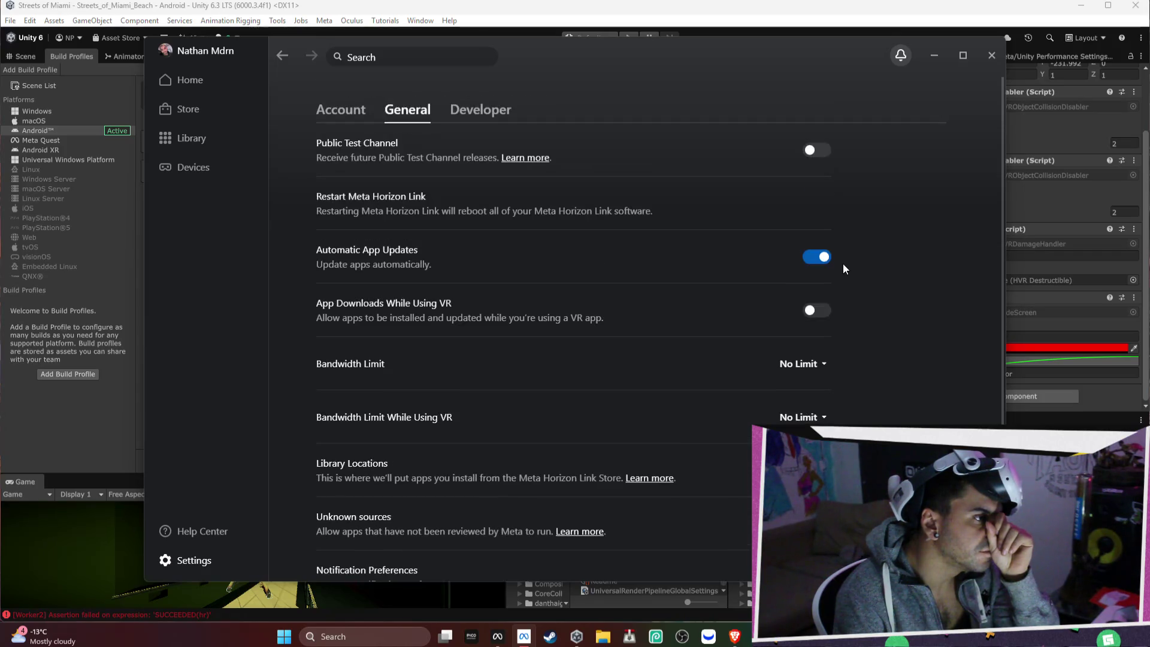
click(477, 114)
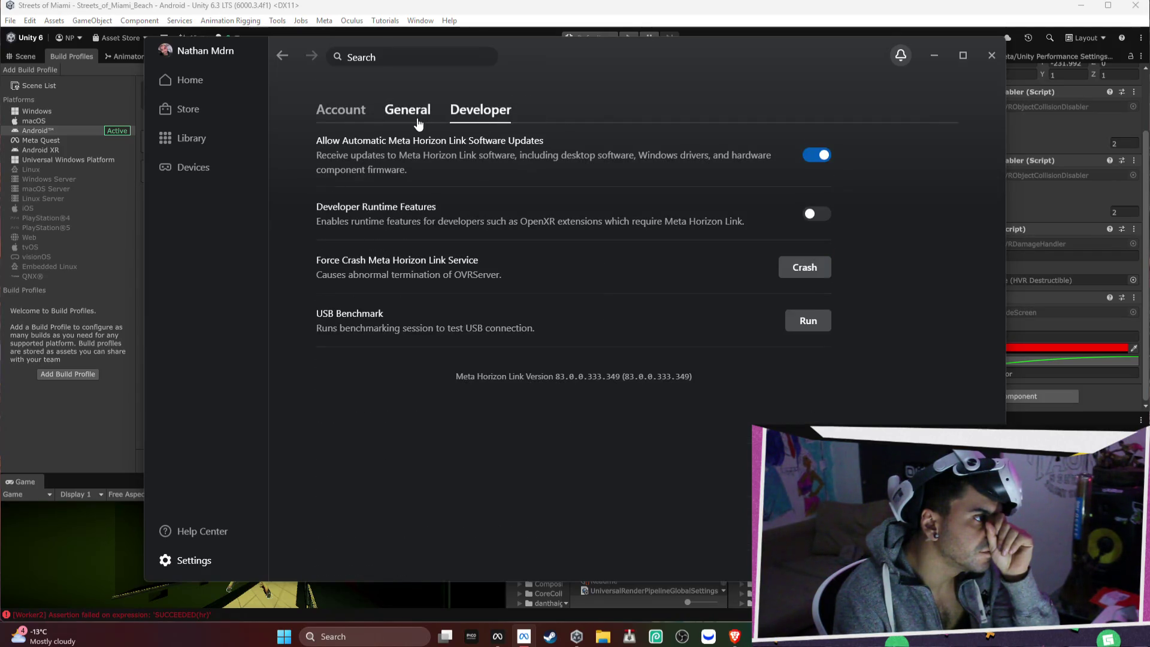
click(347, 117)
click(198, 140)
click(203, 83)
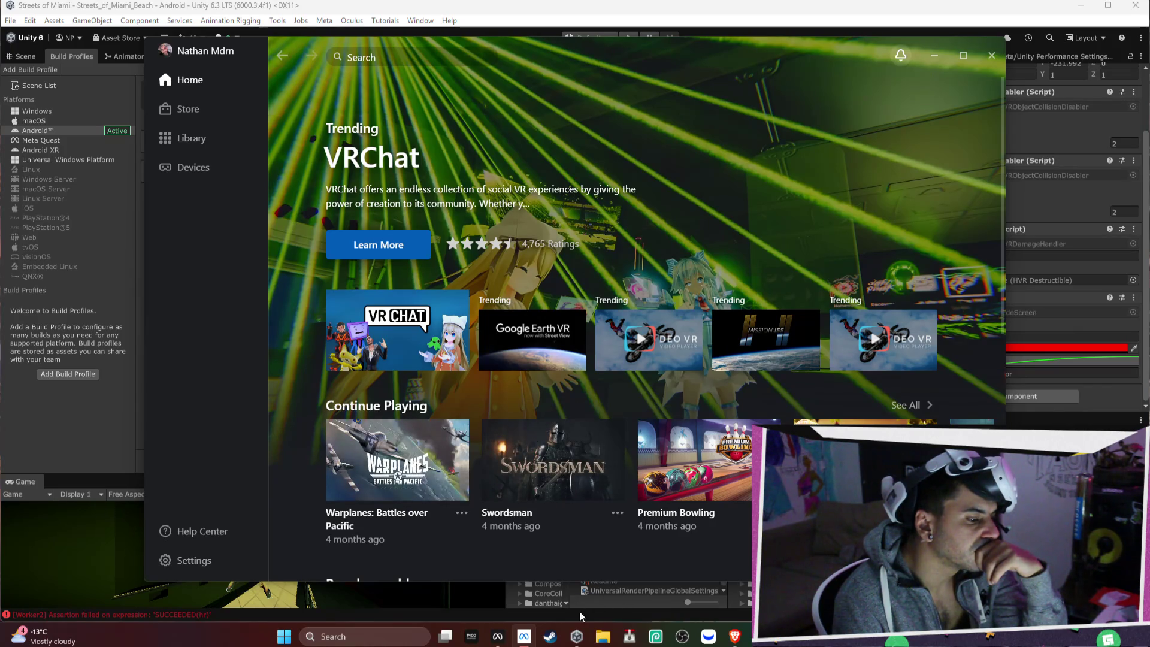
click(364, 633)
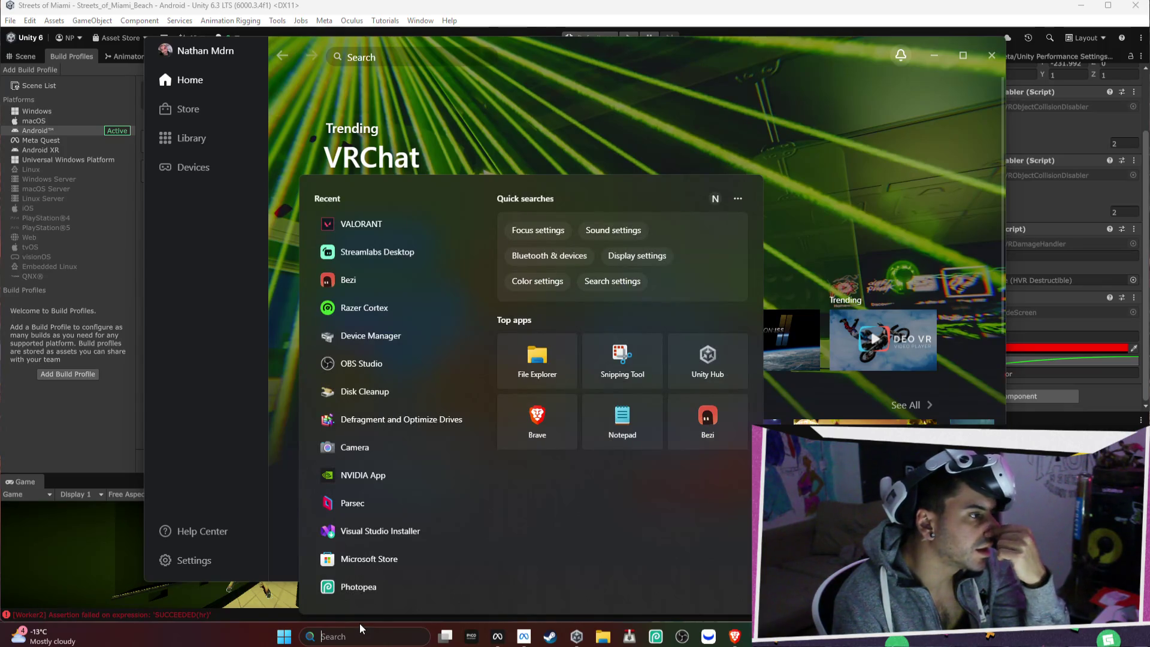
Step: Search 'task' in Windows search and launch Task Manager
text(tasdk)
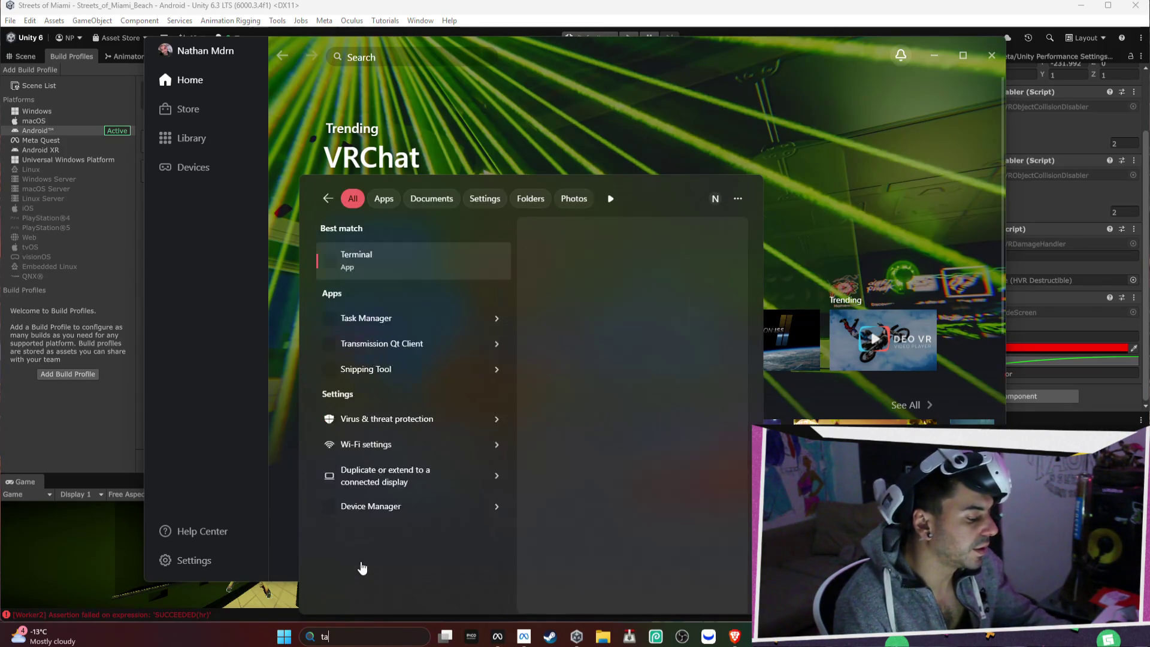
key(BackSpace)
key(BackSpace)
key(BackSpace)
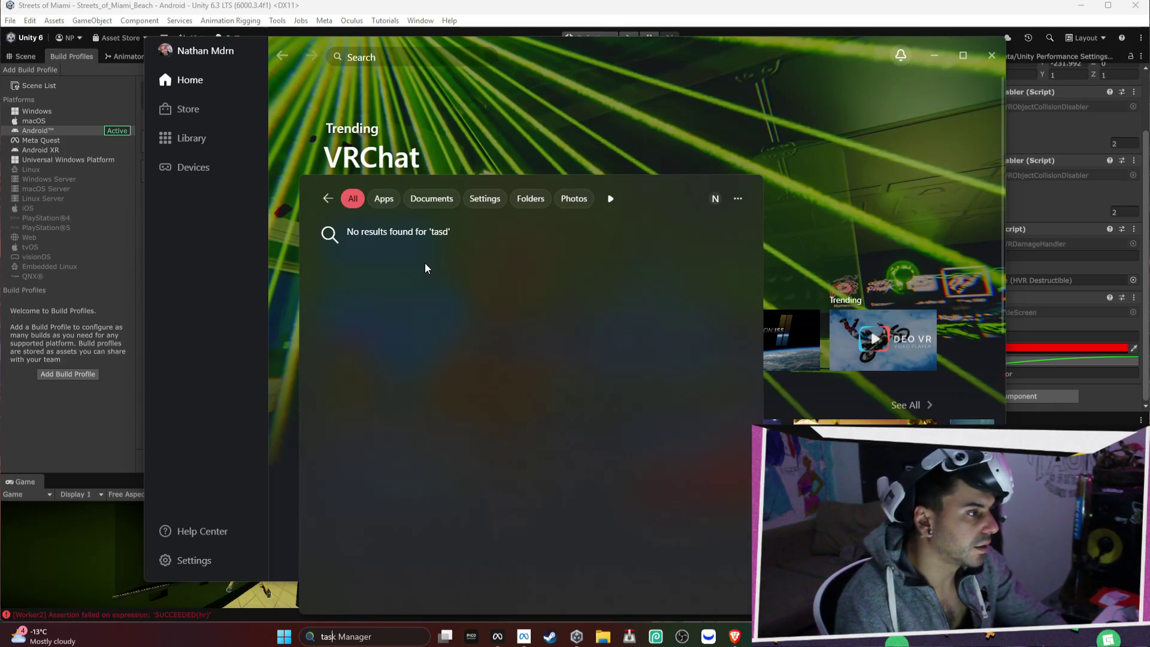
click(421, 270)
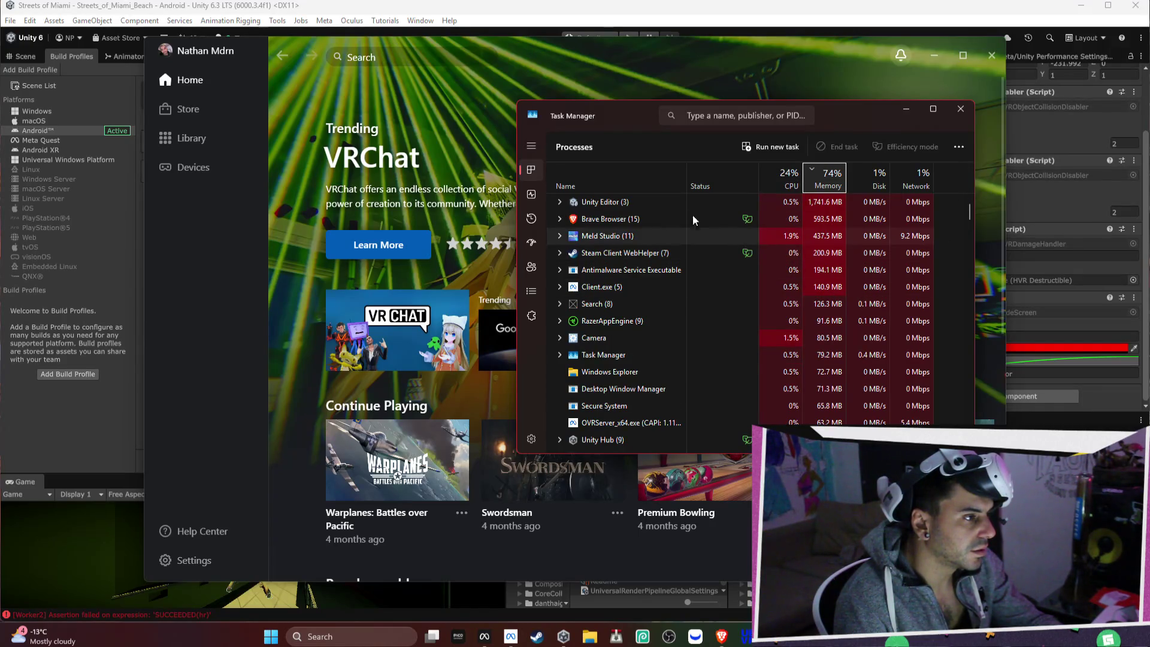
Step: Check Brave's YouTube and Streets of Miami Trello tabs, then minimize the browser
click(719, 638)
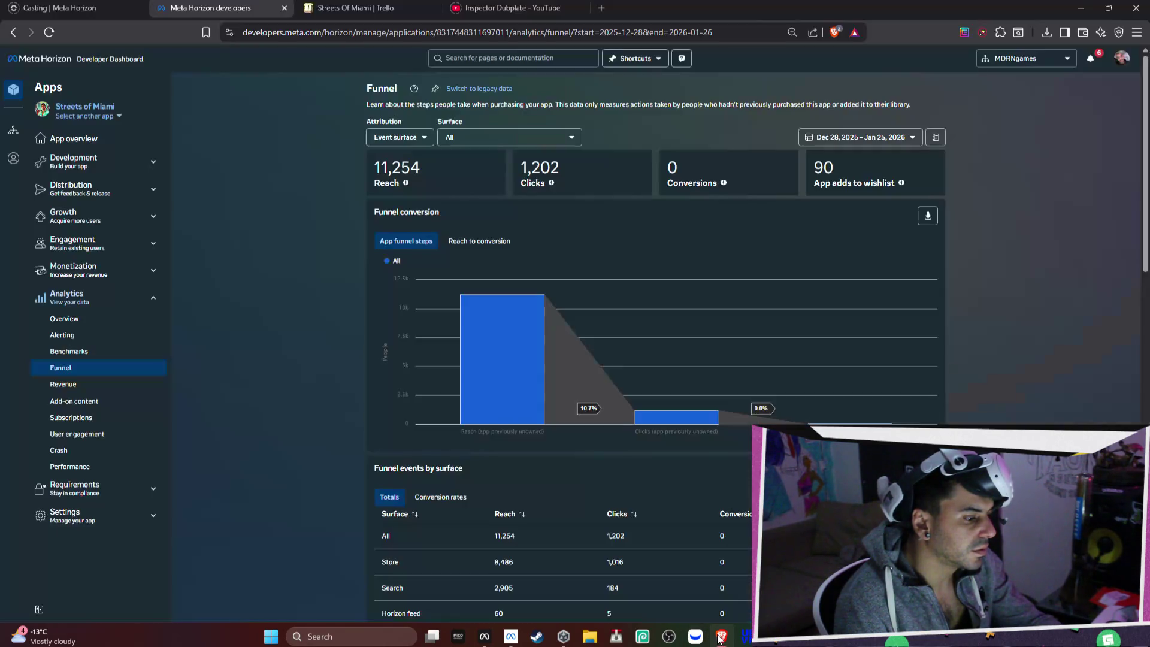
click(550, 10)
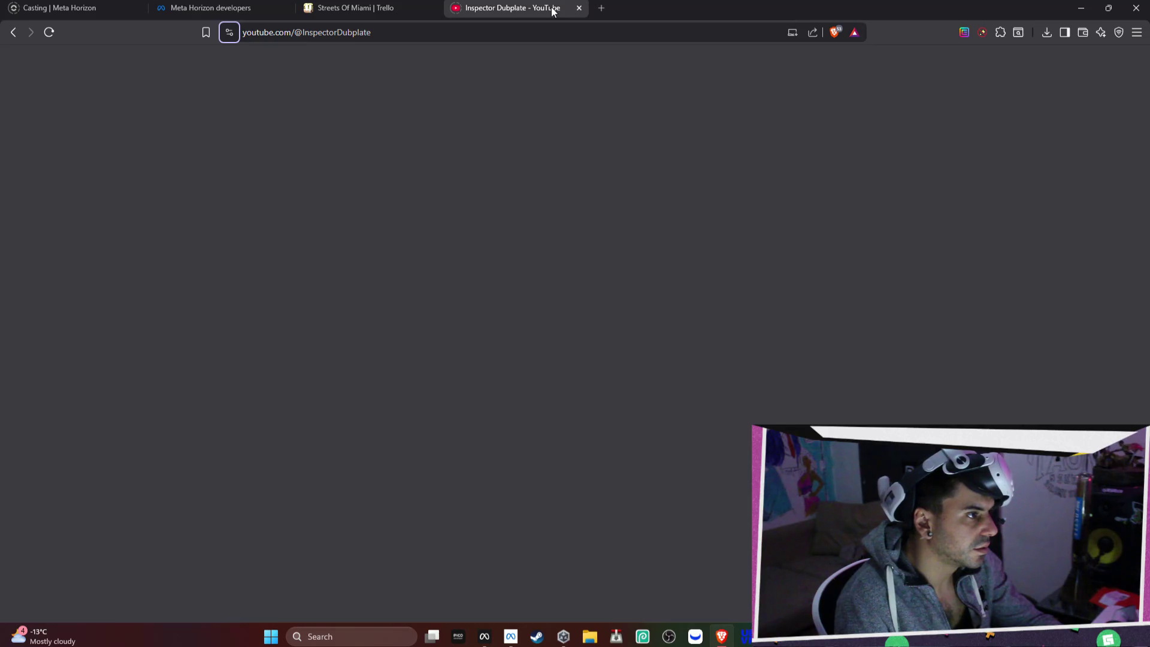
click(411, 13)
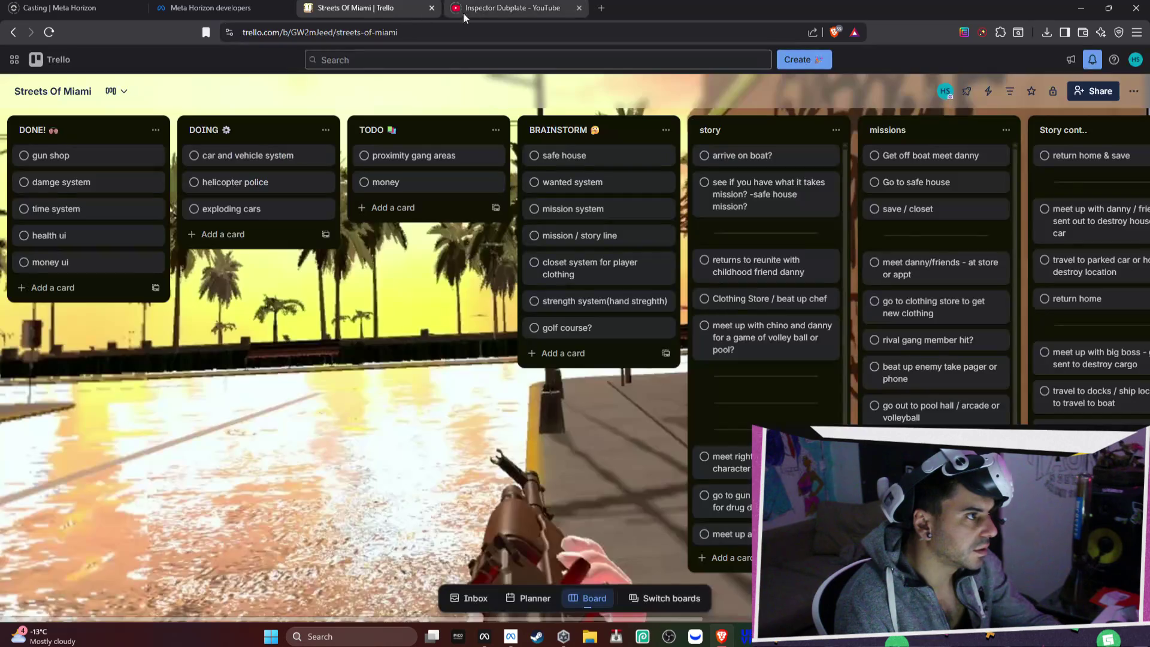
click(515, 8)
click(1083, 12)
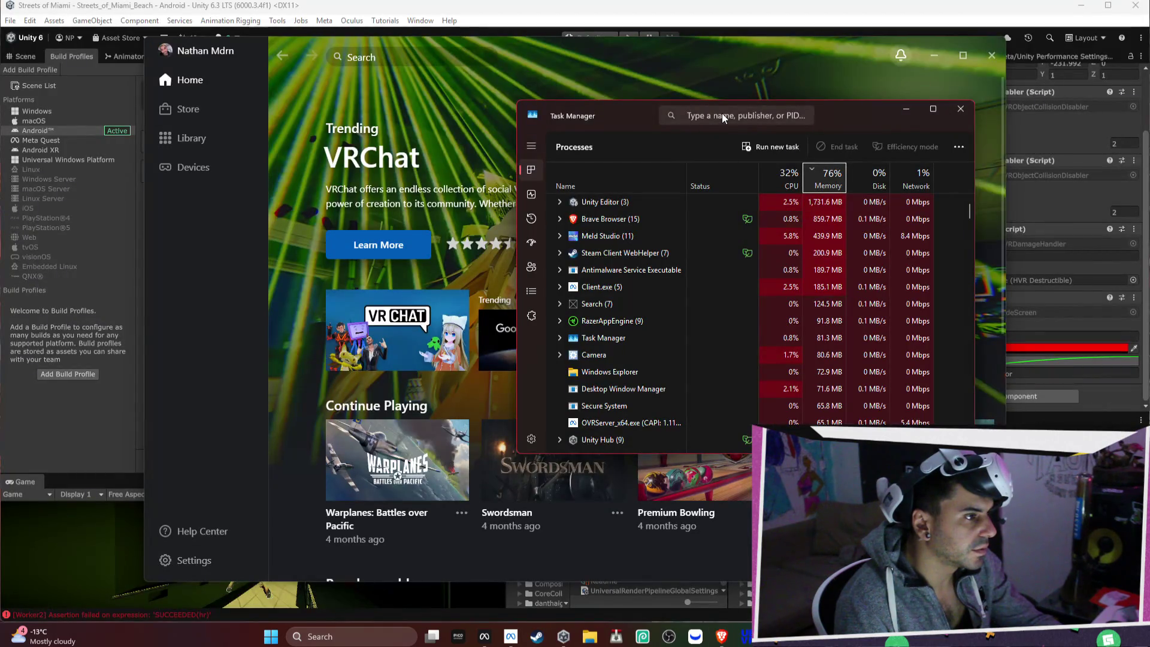
Step: Filter Task Manager processes by 'meta' and select Meta Quest Developer Hub
text(meta)
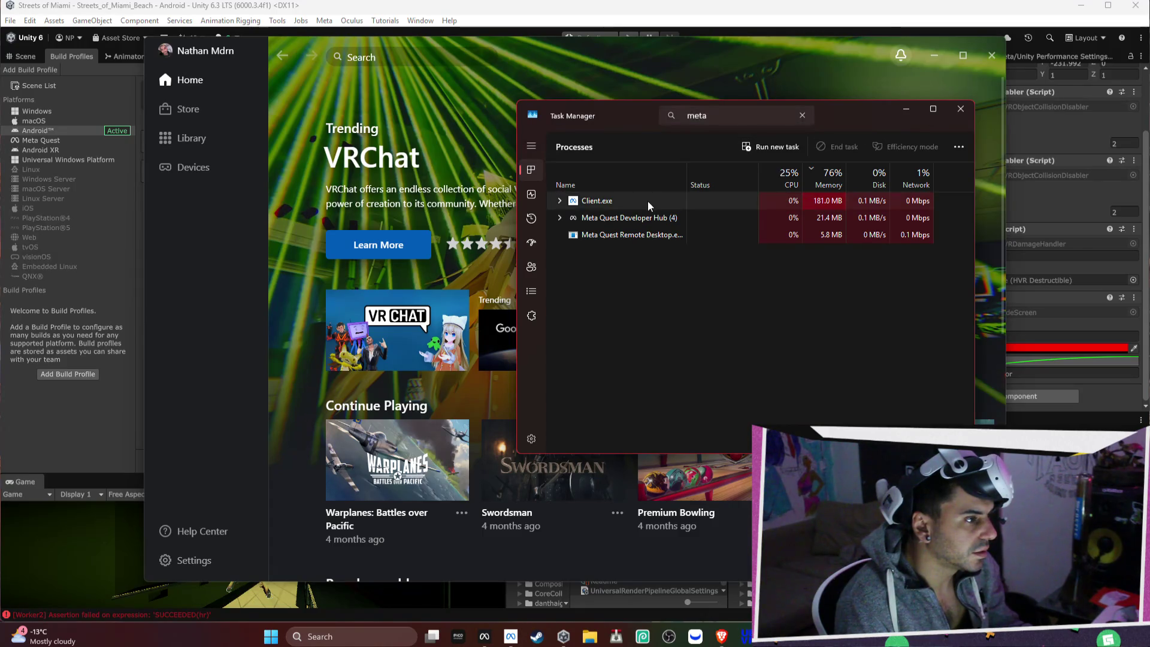
click(648, 201)
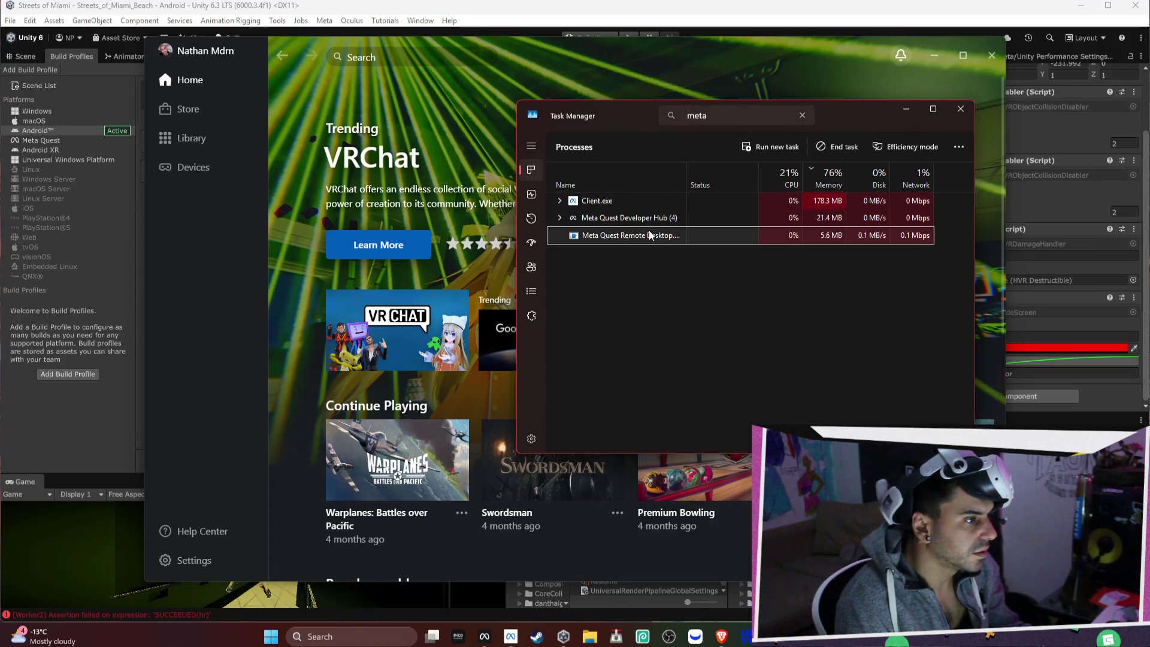
click(646, 221)
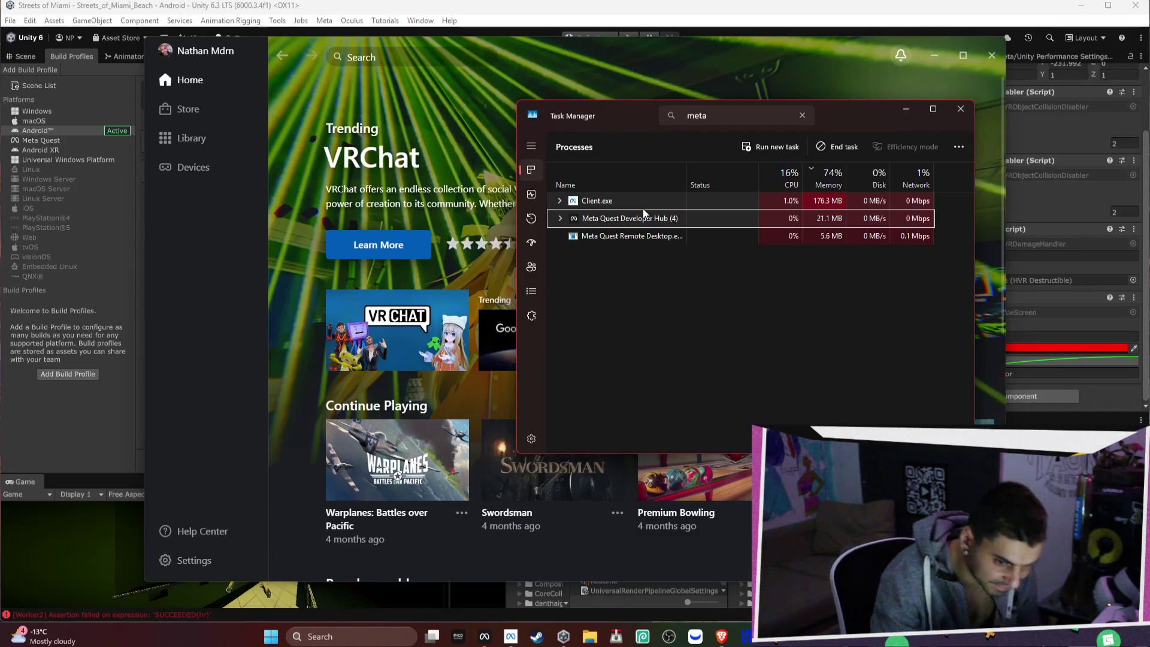
Step: Switch to the Brave browser showing the YouTube channel tab
click(721, 636)
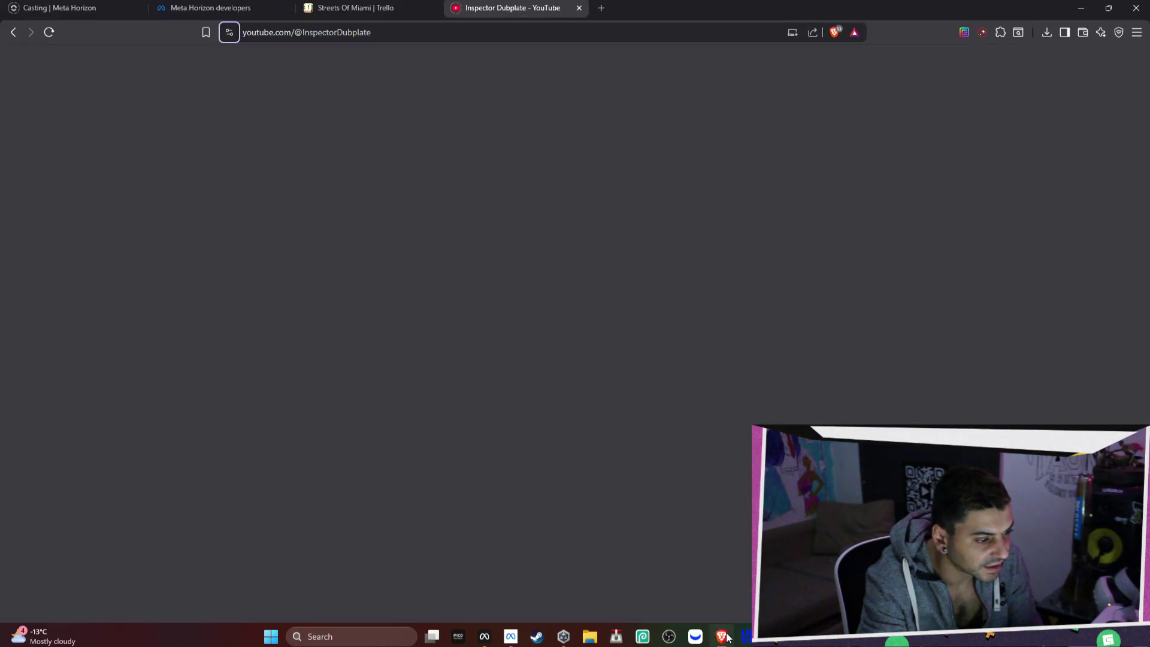
Step: Load streamlabs.com in a new tab, go to its Dashboard, then close that tab
click(603, 9)
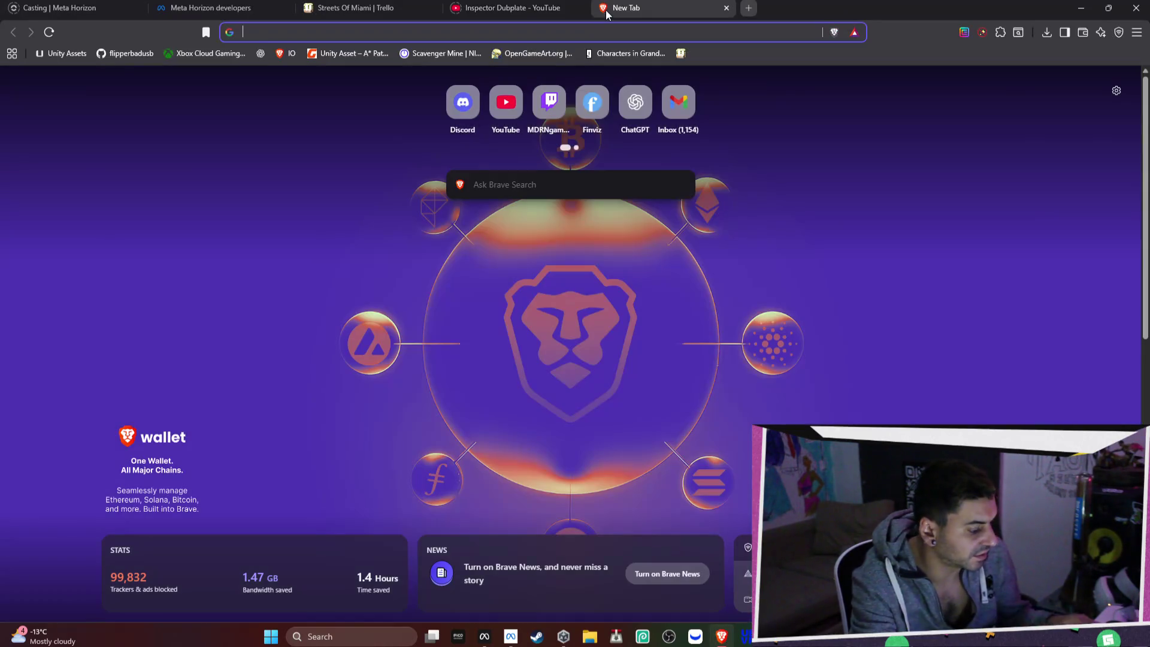
text(streamlabs.com/streamlabs-obs/login-success)
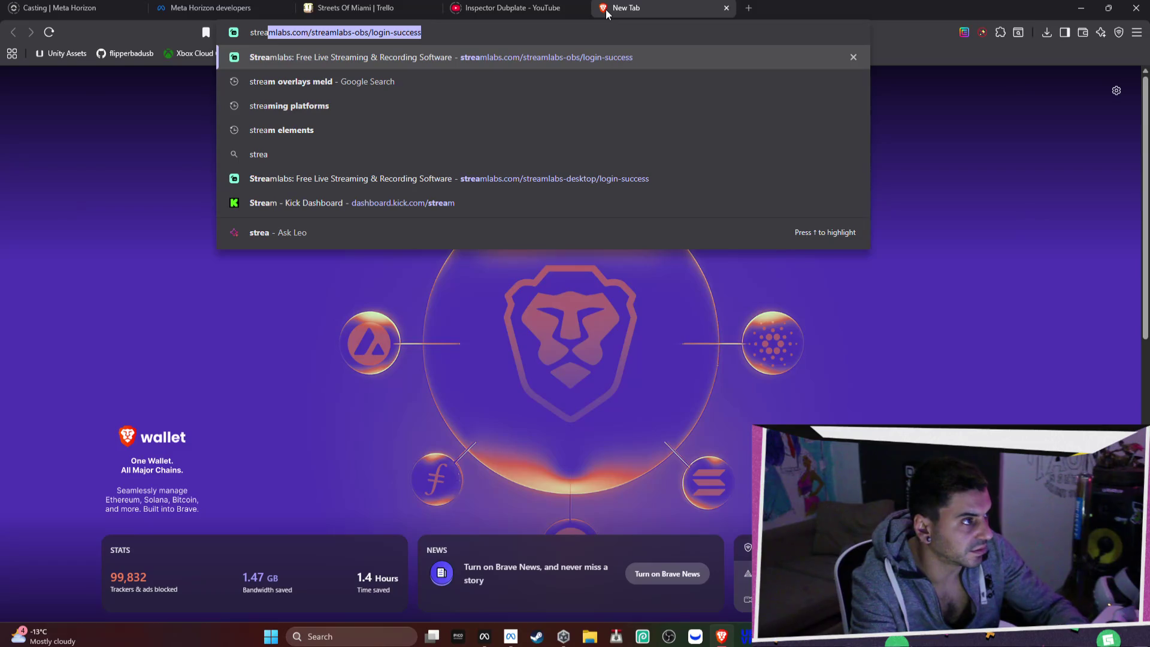
double_click(410, 33)
drag(411, 32, 292, 33)
key(BackSpace)
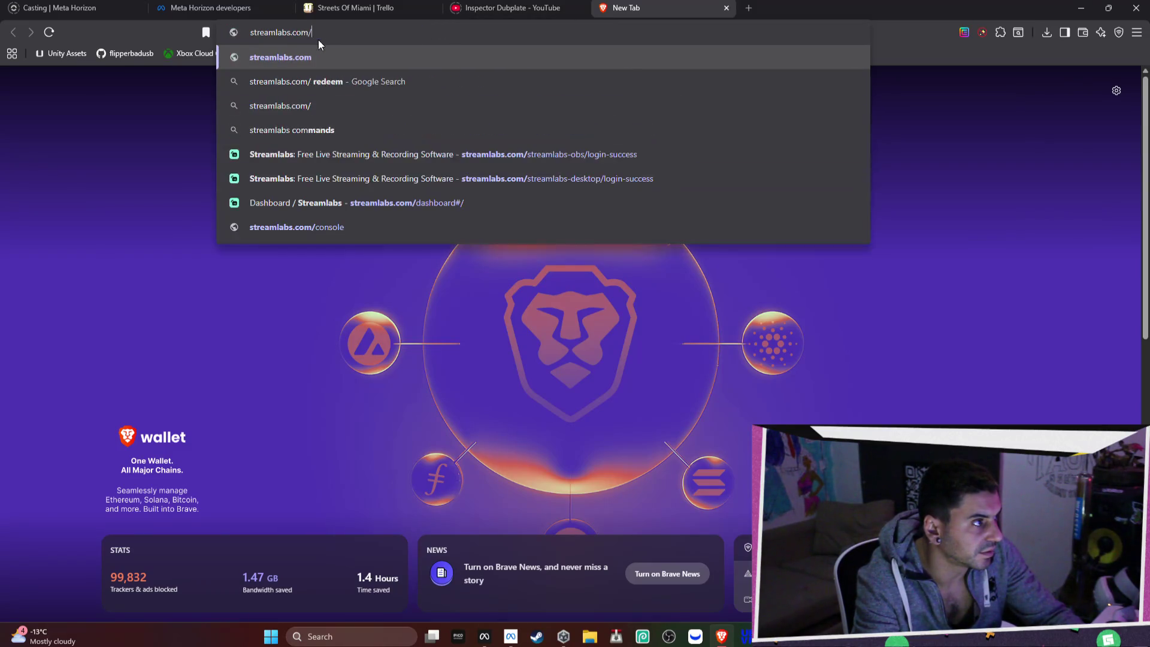
key(Return)
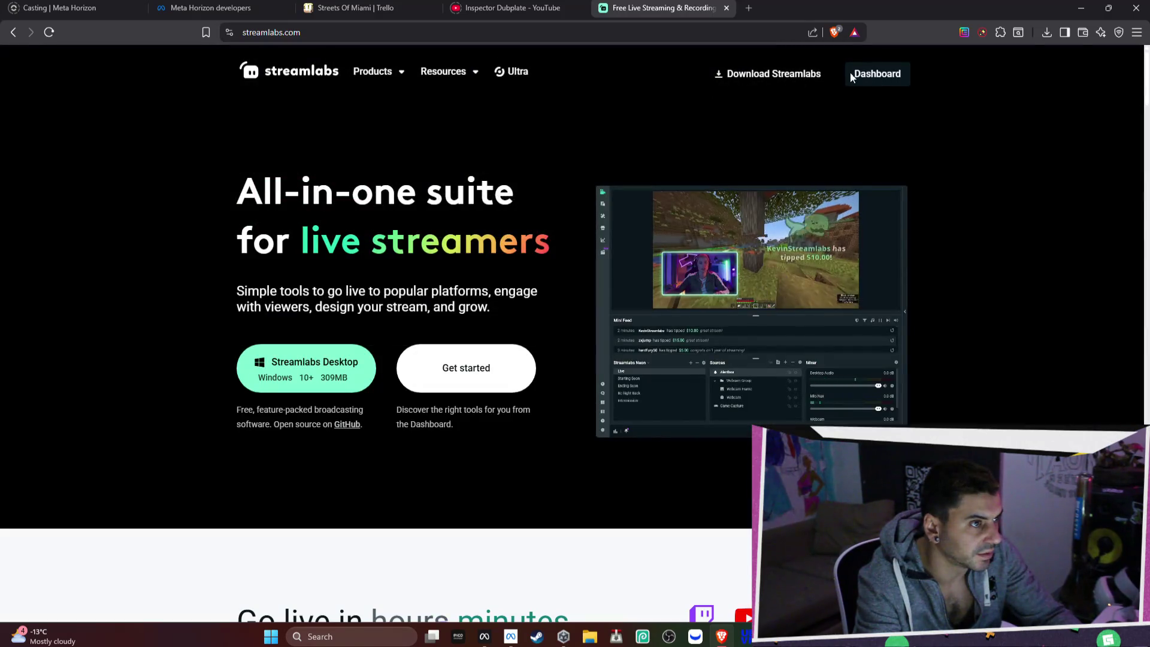
click(874, 73)
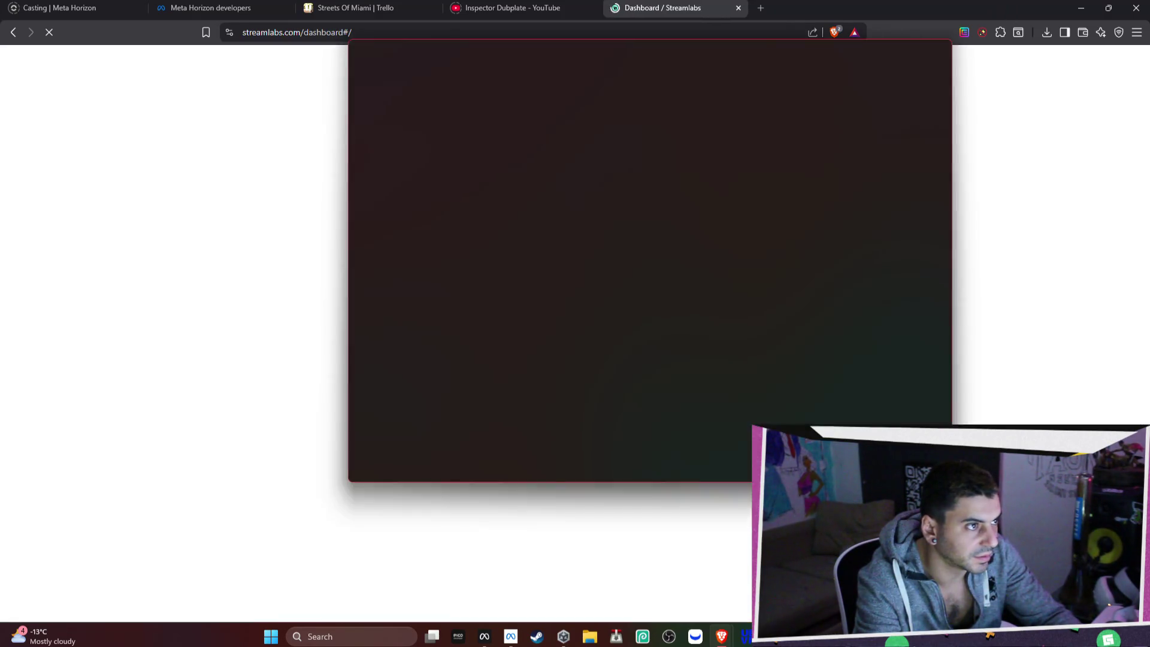
click(726, 8)
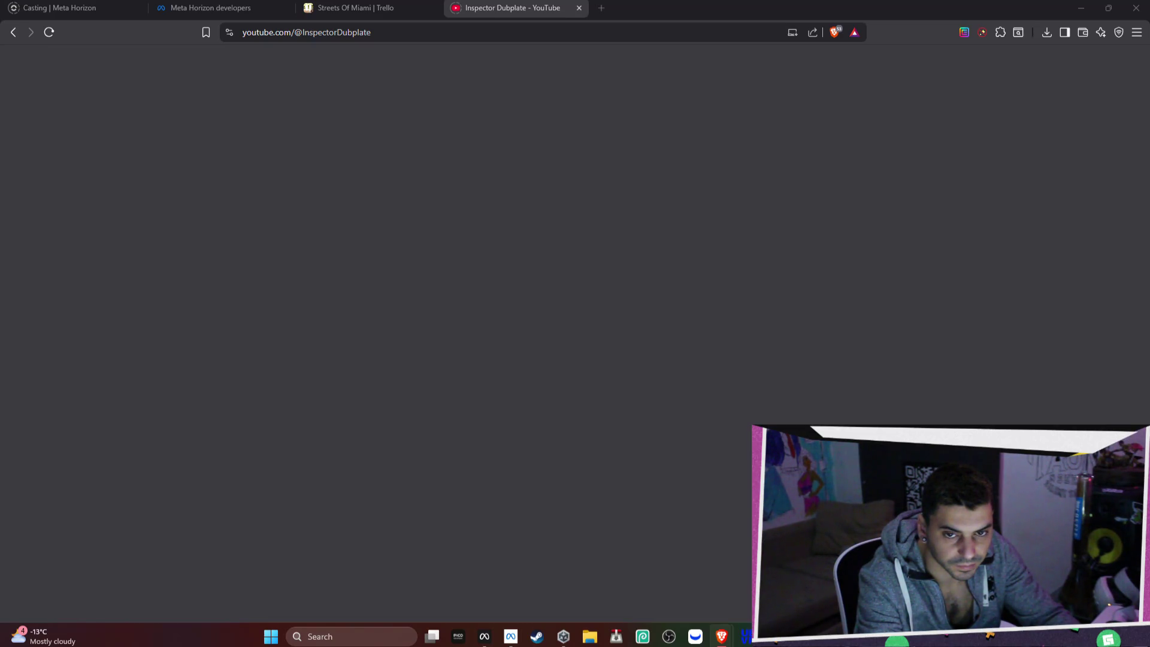
Step: Close the YouTube channel tab to reveal the Streets Of Miami Trello board
click(579, 8)
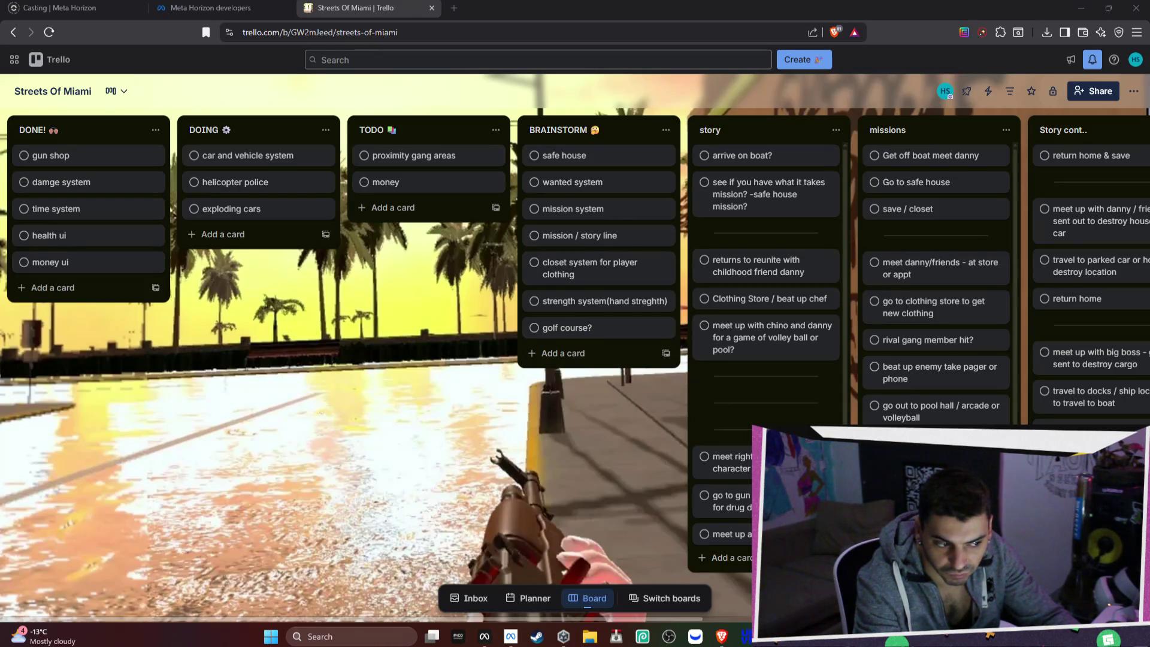
Step: Launch the Steam app from the taskbar over the Trello board
click(535, 640)
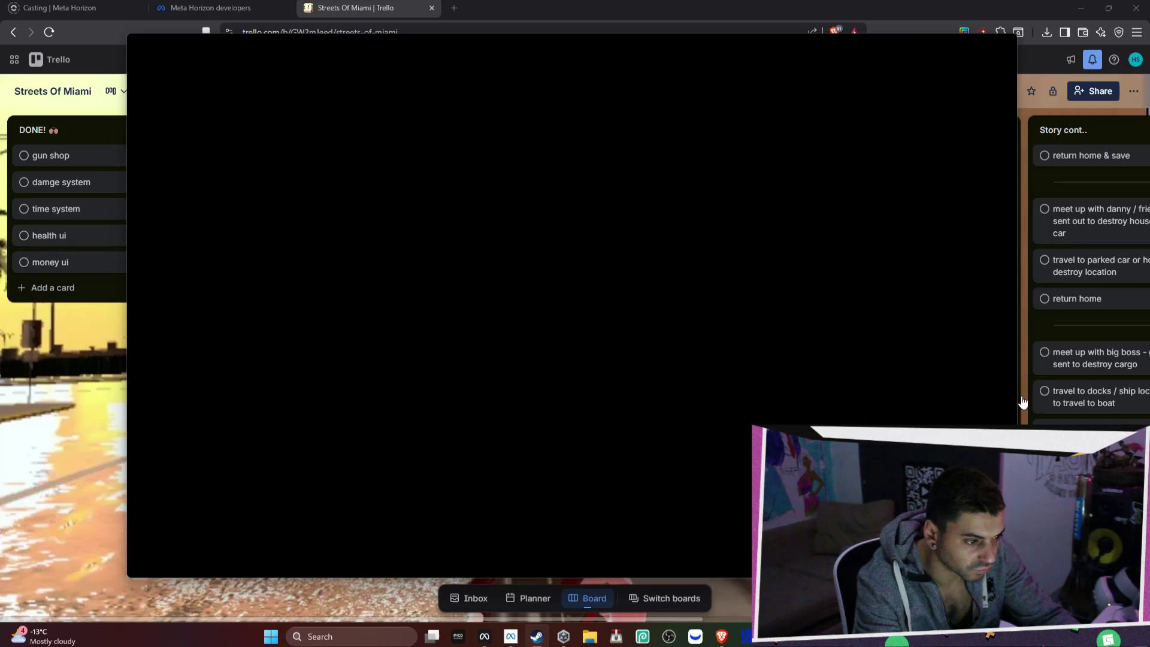
drag(591, 52, 1149, 36)
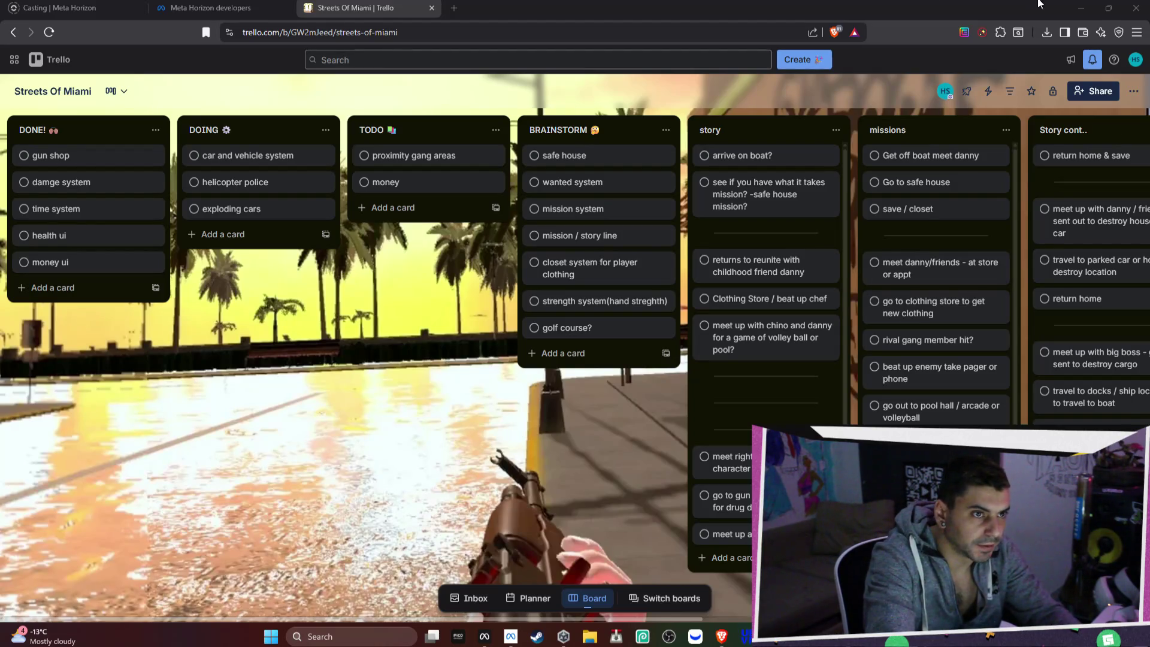
Step: Minimize Brave, close Task Manager and Meta Horizon, and switch Unity to the Scene view
click(1080, 8)
click(963, 113)
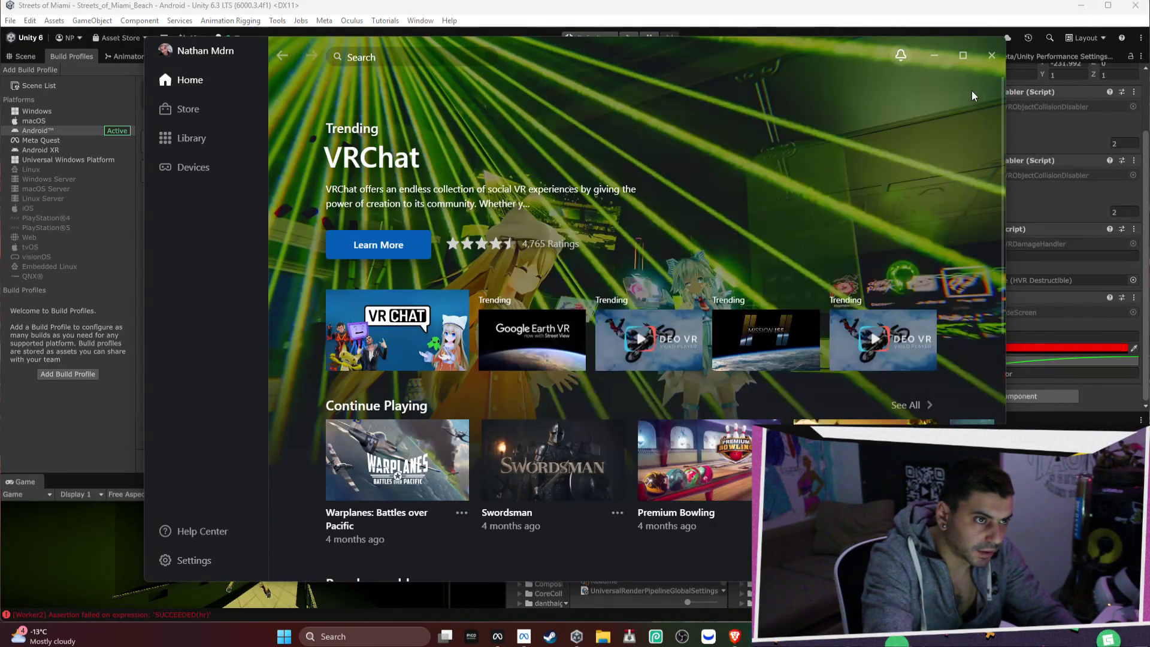
click(991, 55)
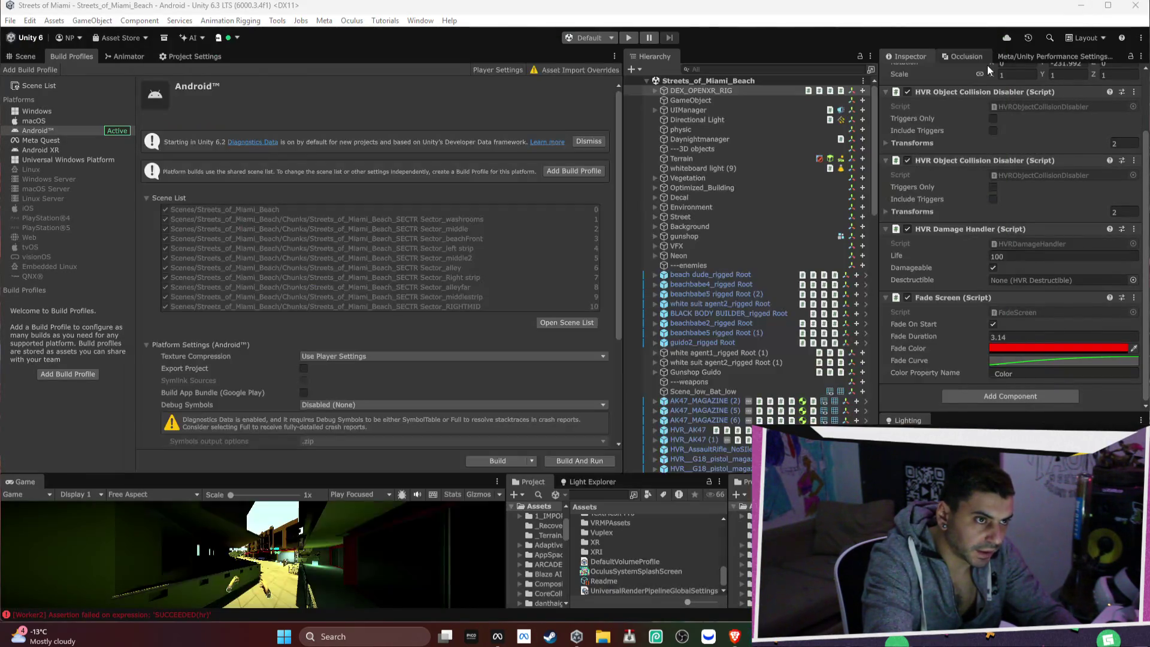
click(32, 53)
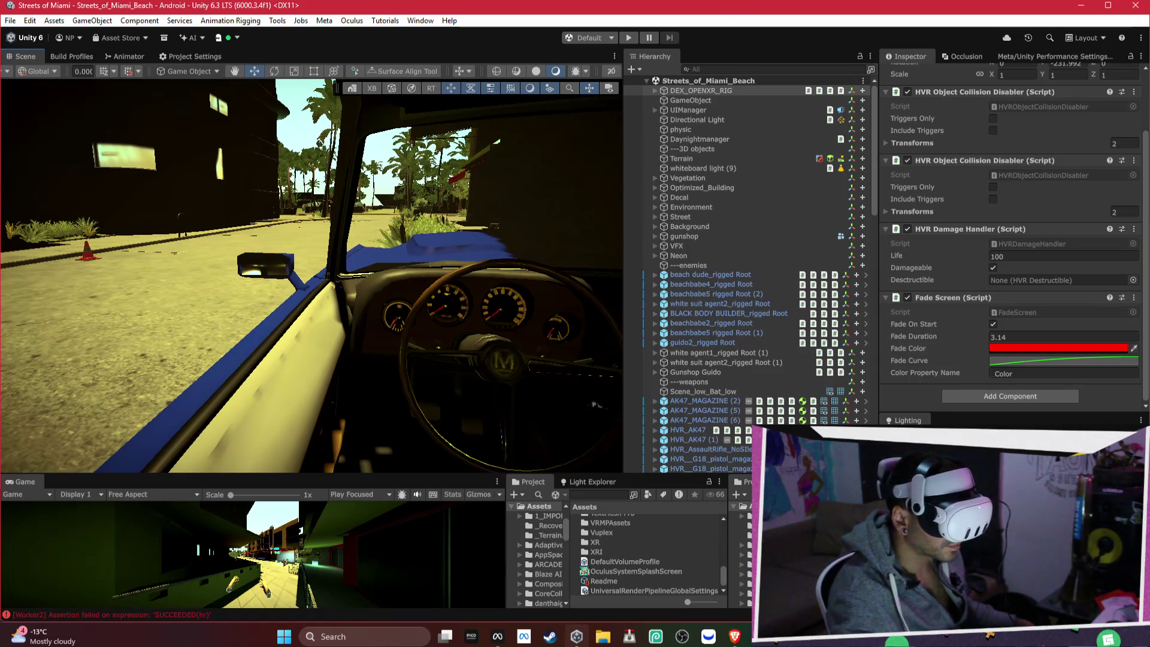
Step: Open the Meta Horizon Link app from the taskbar
click(524, 636)
click(531, 640)
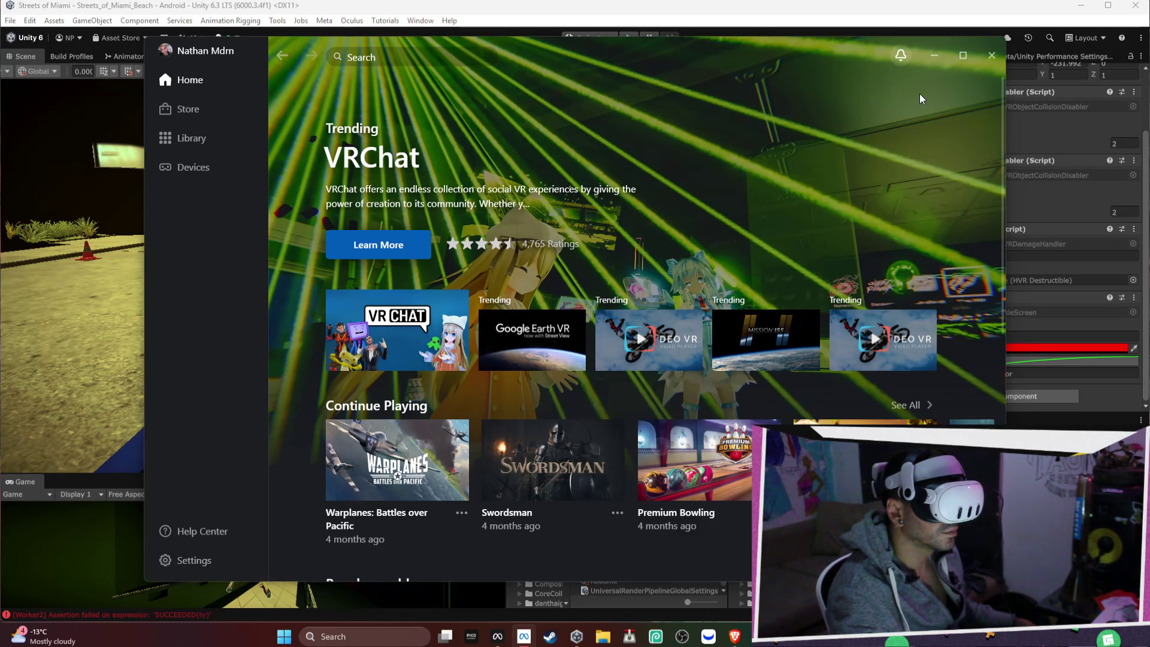
Step: Inspect the Meta Quest 3 details on the Devices page, confirming it is Active
click(204, 168)
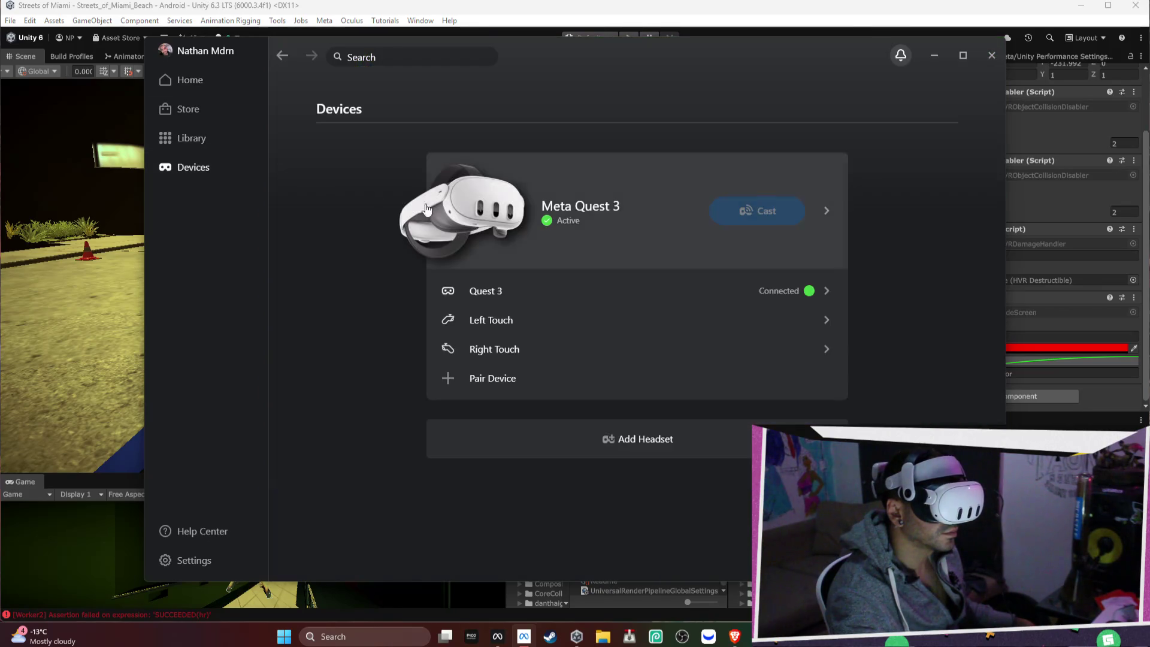
click(637, 223)
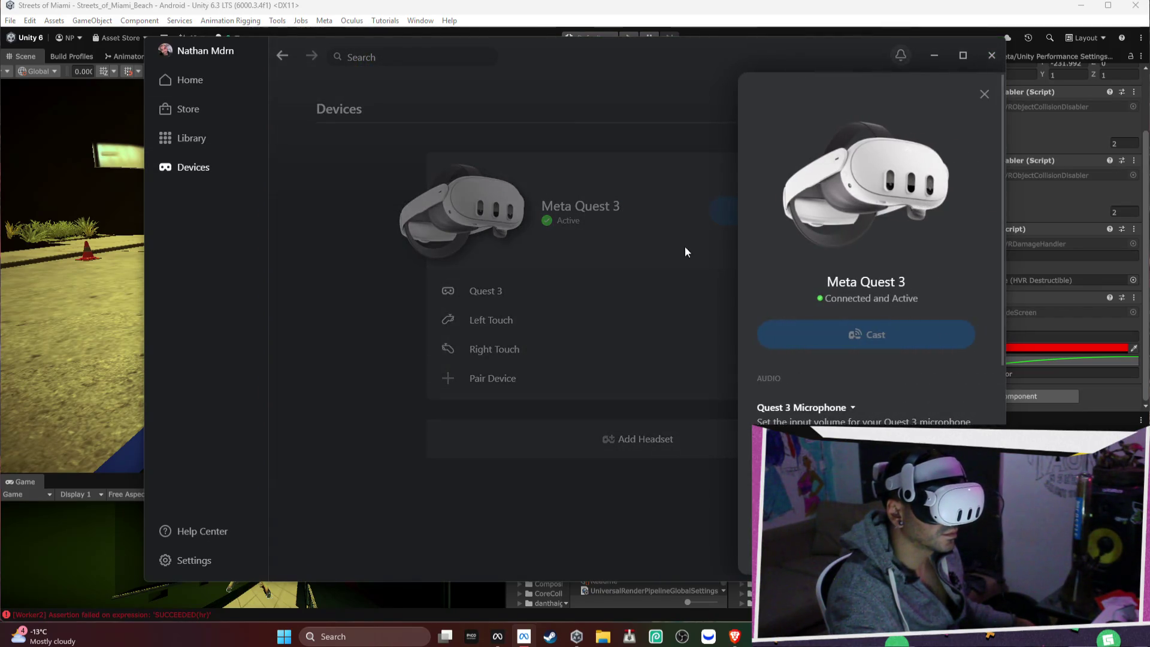
scroll(868, 397, down, 5)
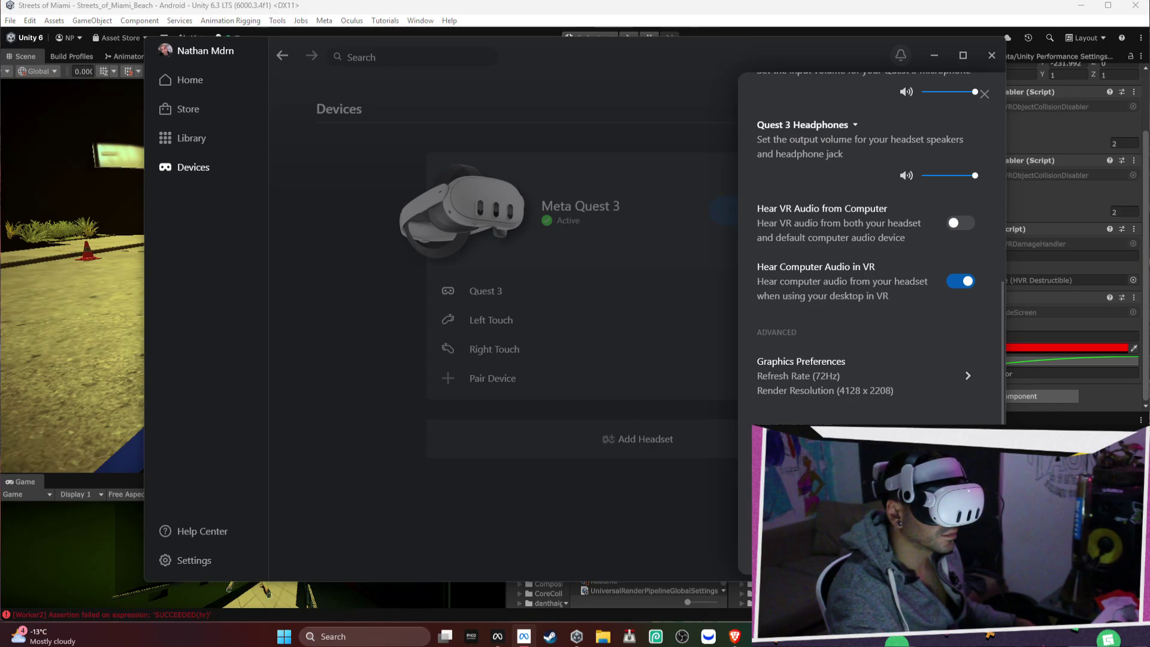
scroll(870, 339, up, 5)
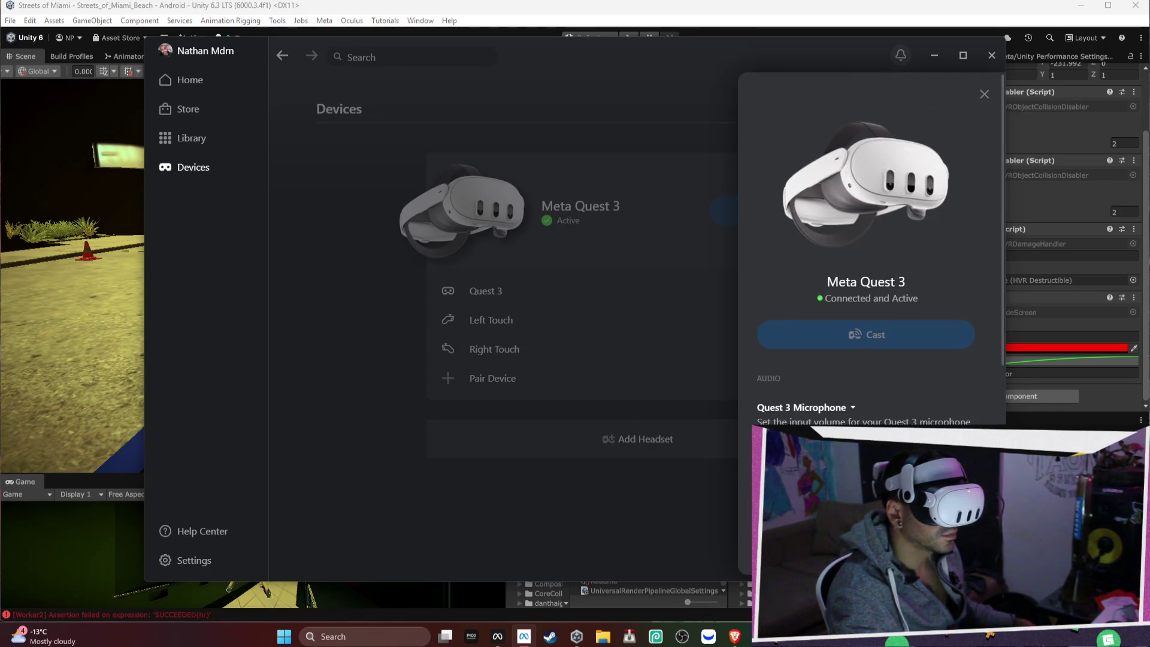
mouse_move(850, 336)
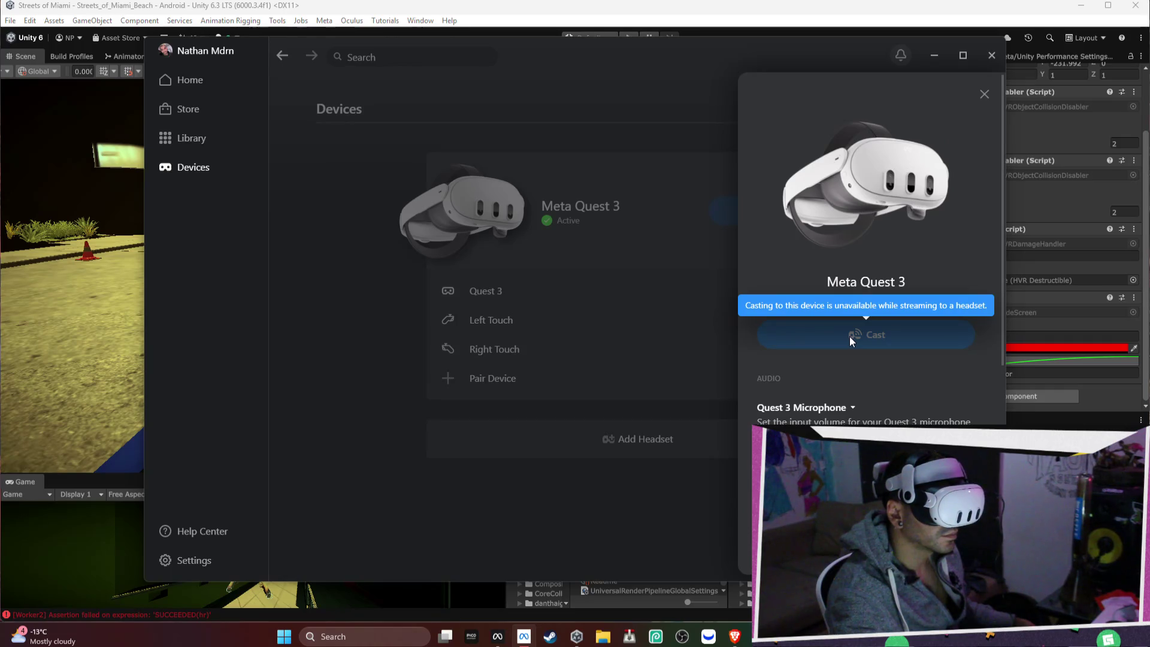
Step: Move the Meta window down, dismiss the tray menu, and open Task Manager with Ctrl+Shift+Esc
drag(422, 46, 431, 189)
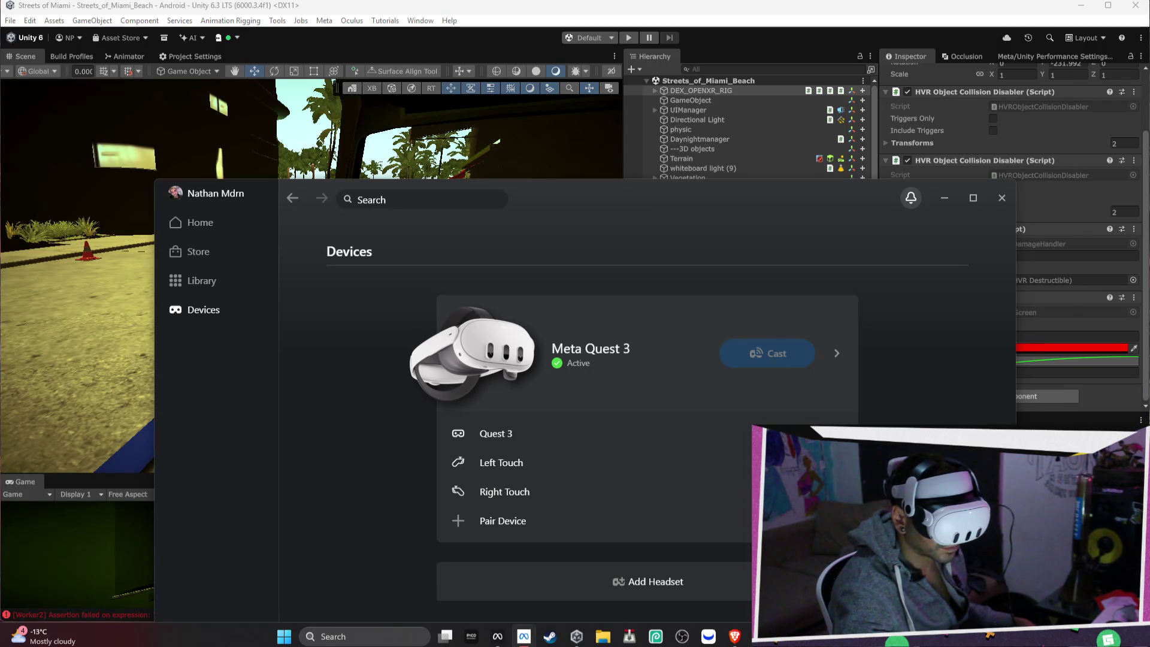
right_click(1013, 635)
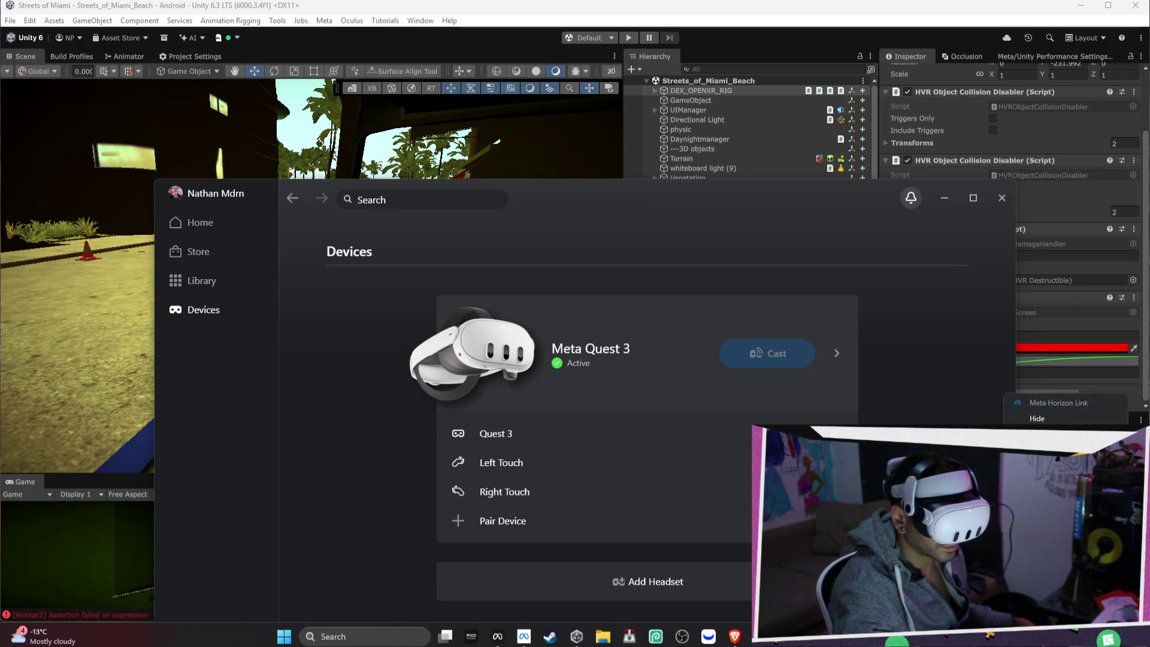
key(Escape)
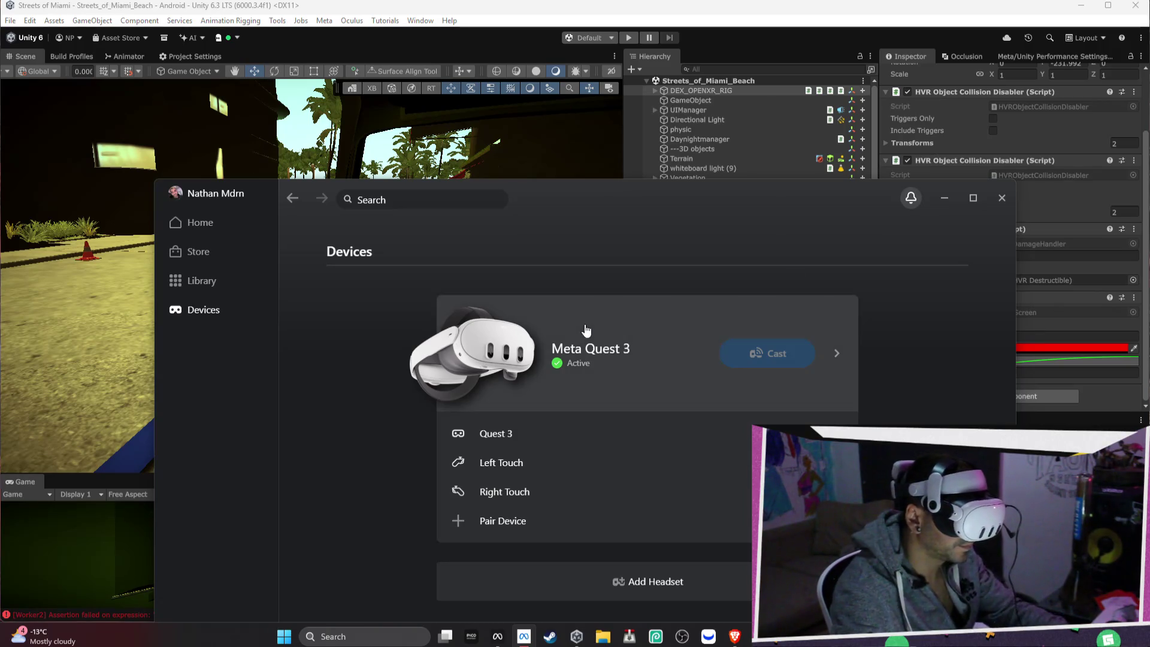
key(ctrl+shift+Escape)
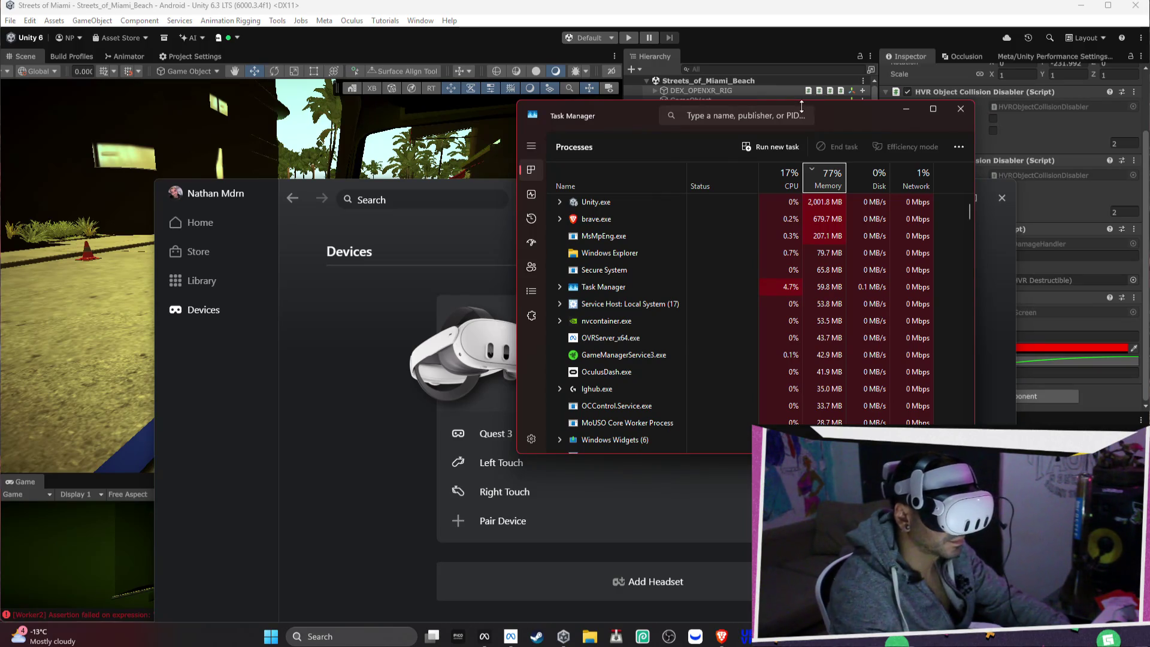
Step: Filter Task Manager processes by 'meta' and end the Client.exe process
scroll(800, 107, down, 10)
click(773, 109)
text(meta)
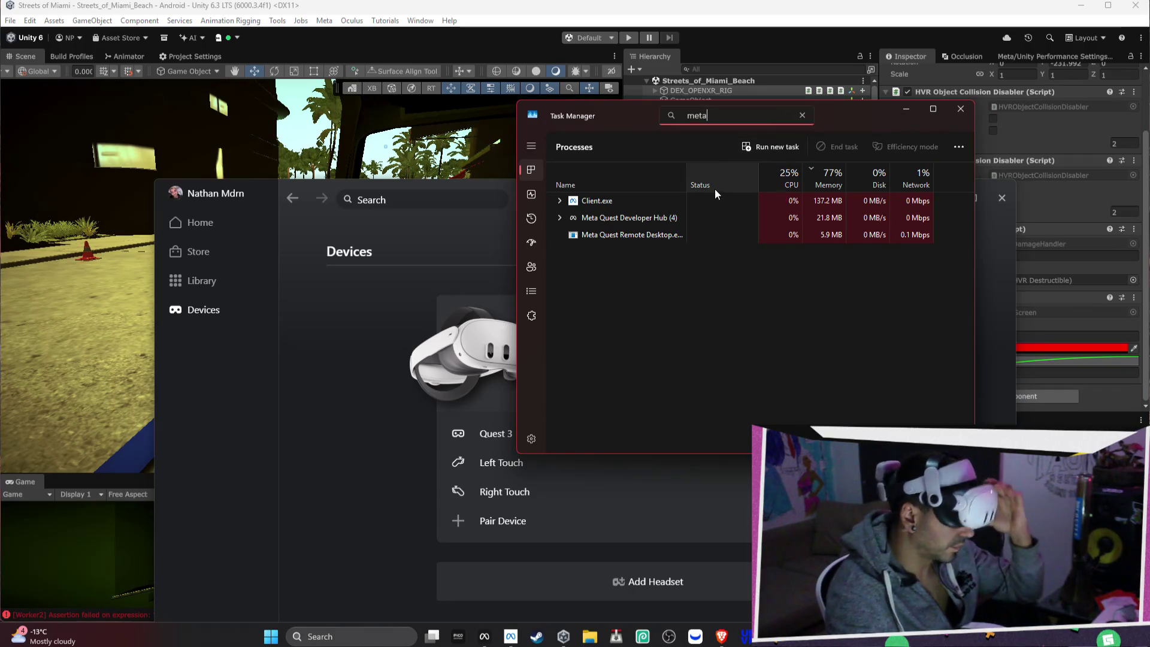
click(692, 204)
click(837, 147)
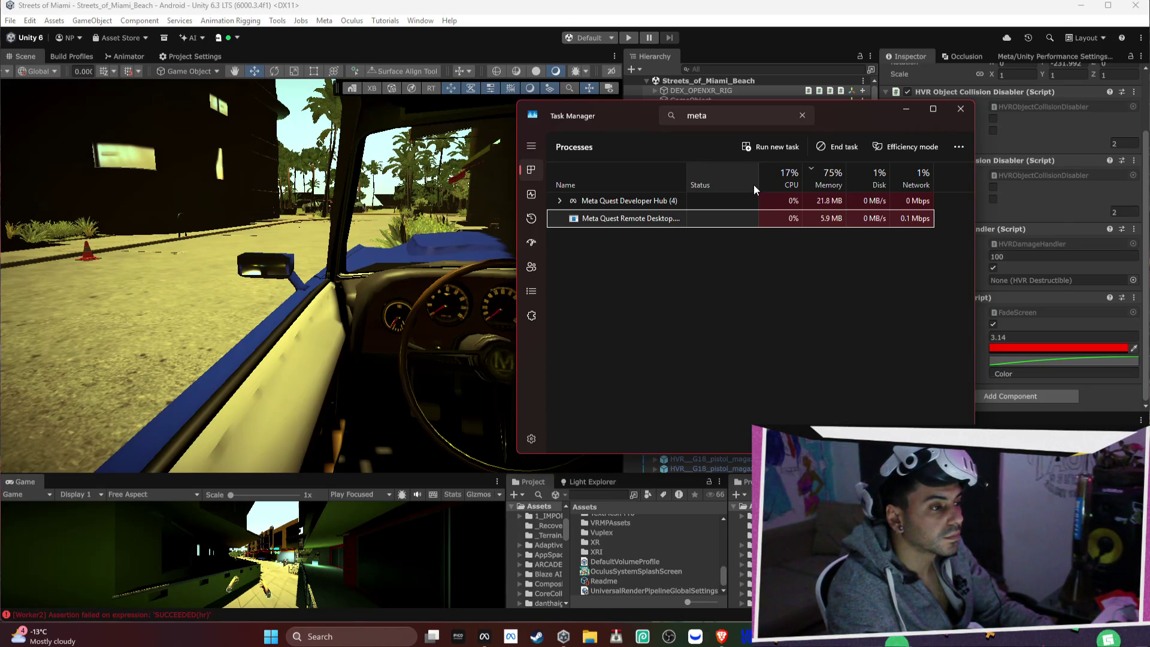
Step: End the Meta Quest Remote Desktop process and relaunch Meta Horizon Link
right_click(662, 221)
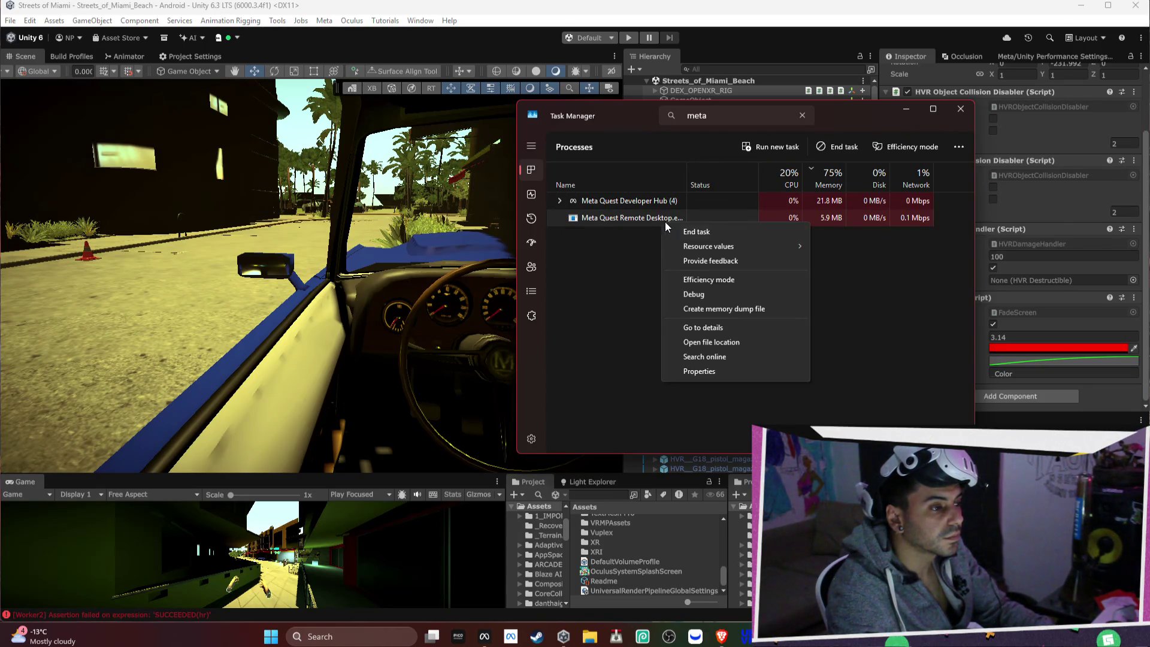
click(709, 232)
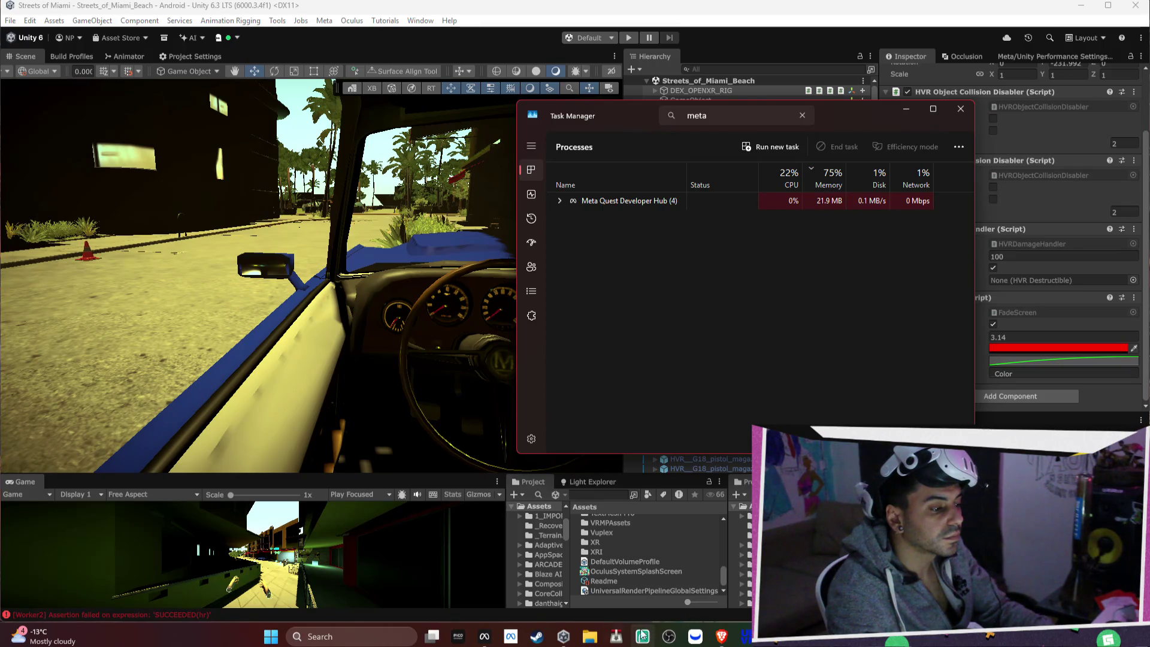
click(510, 636)
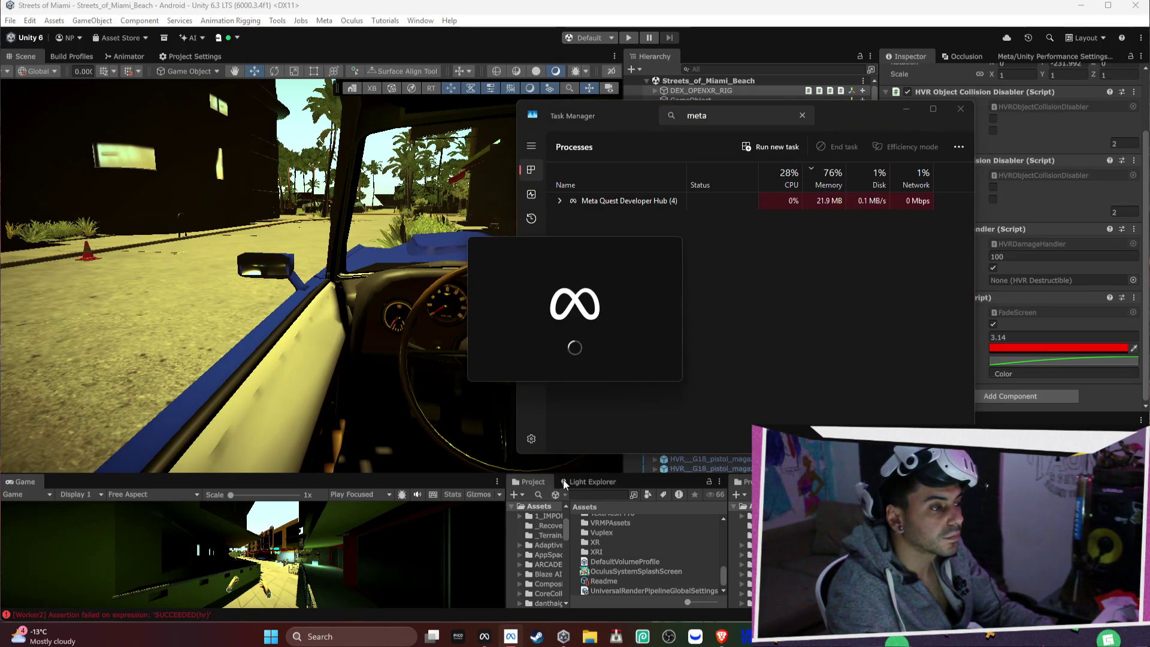